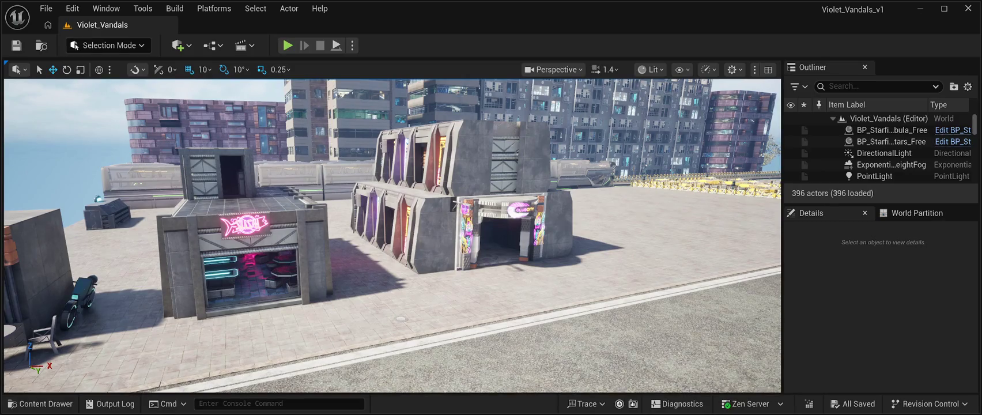
left_click(336, 45)
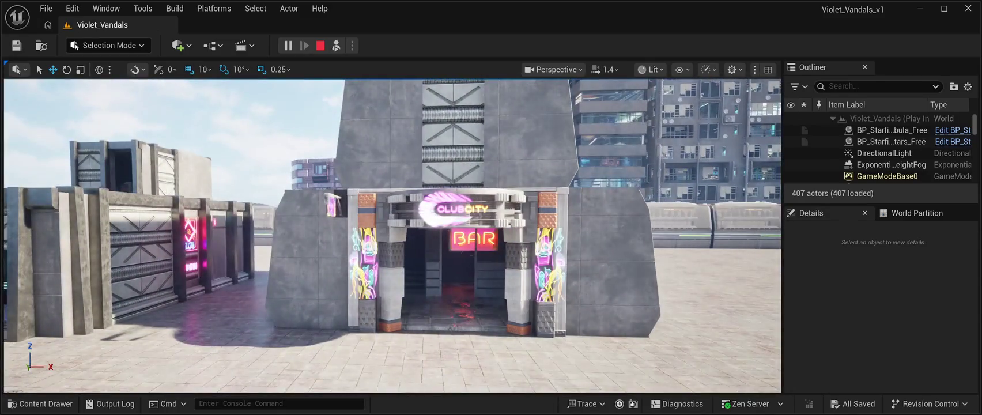
key("Escape")
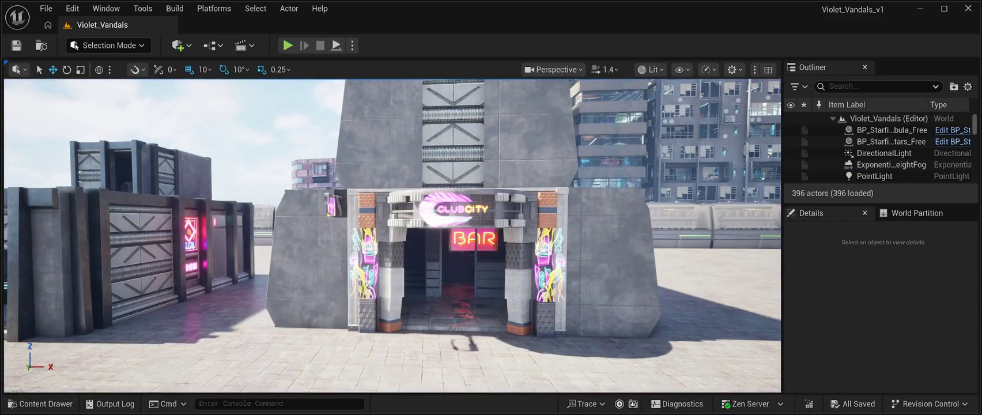
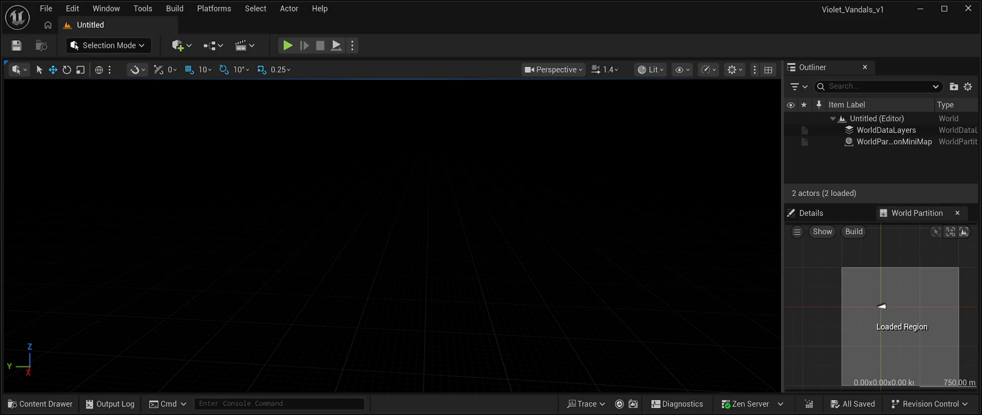
Browse the Low_Poly_Sci-Fi_Corridor Models folder, peeking into Background before returning to Models.
mouse_move(391, 230)
left_mouse_down()
mouse_move(398, 288)
mouse_move(401, 183)
left_mouse_up()
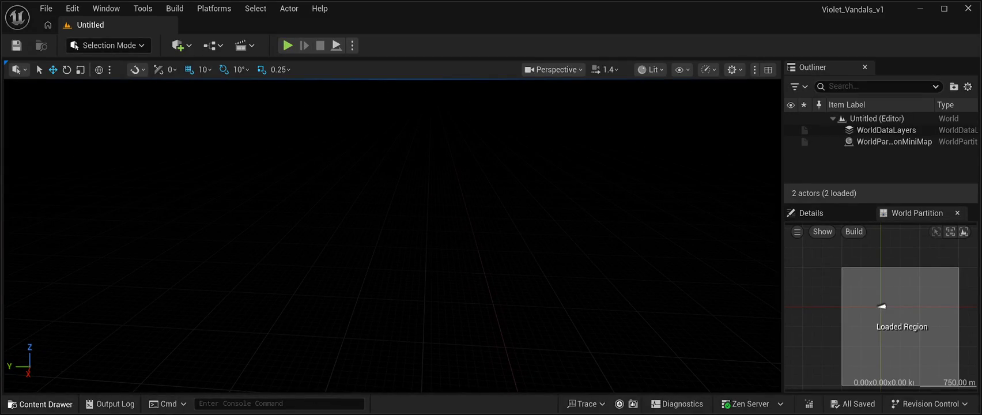
key("ctrl+space")
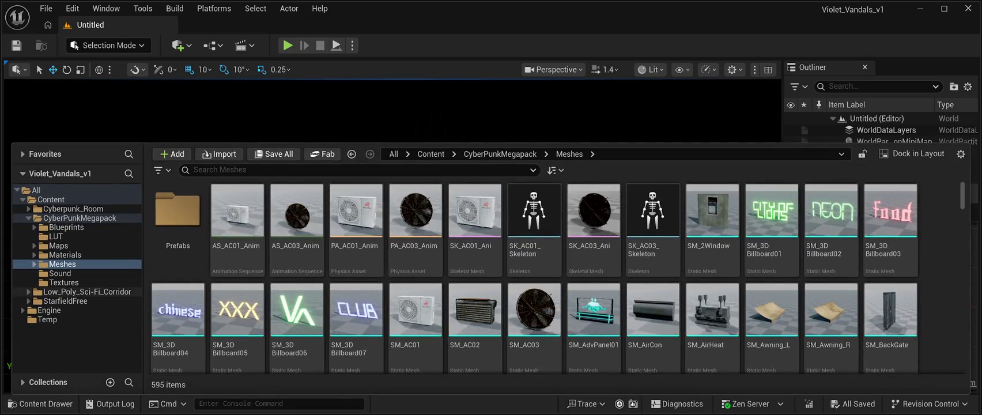
left_click(86, 291)
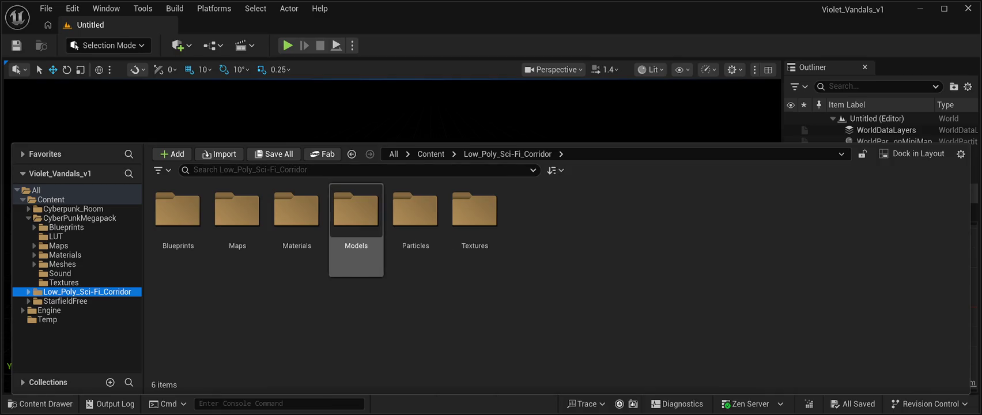
double_click(356, 213)
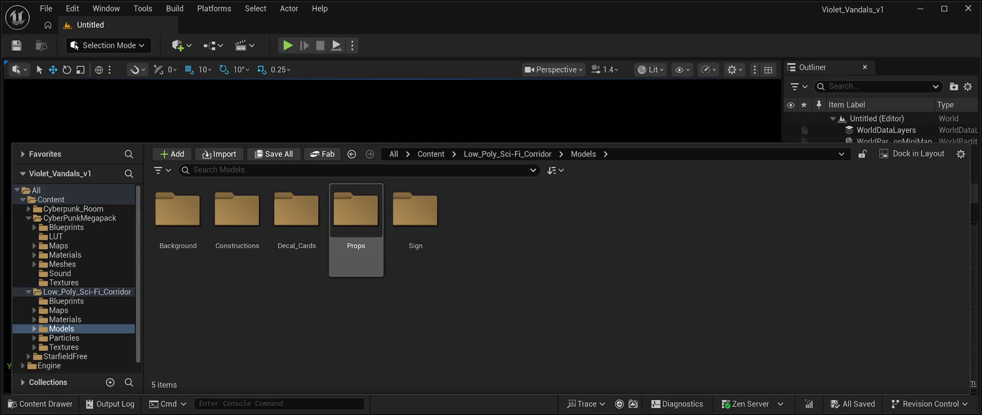
key("Left")
key("Left")
key("Left")
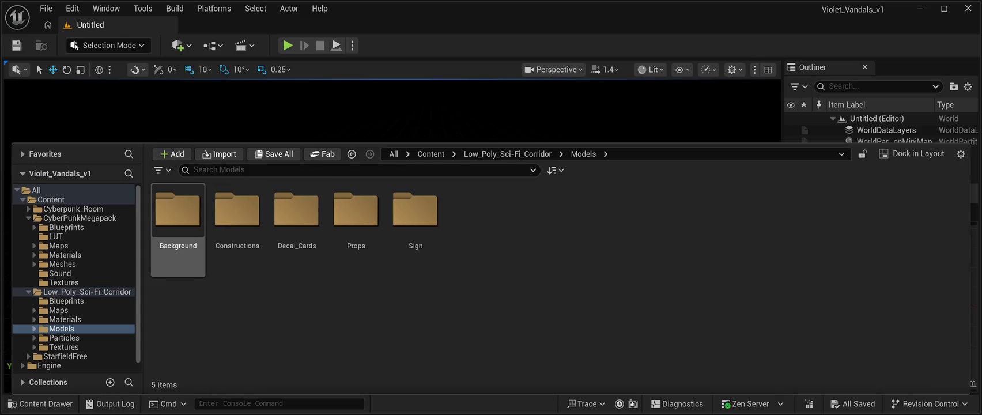
key("Return")
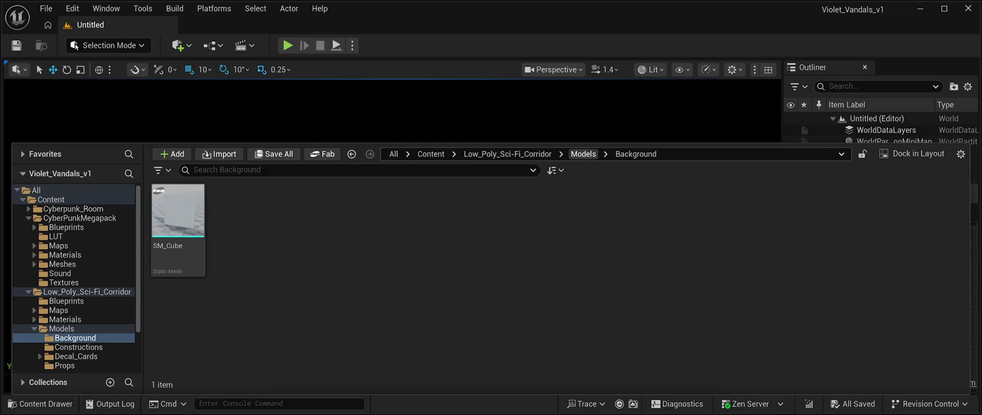
left_click(583, 153)
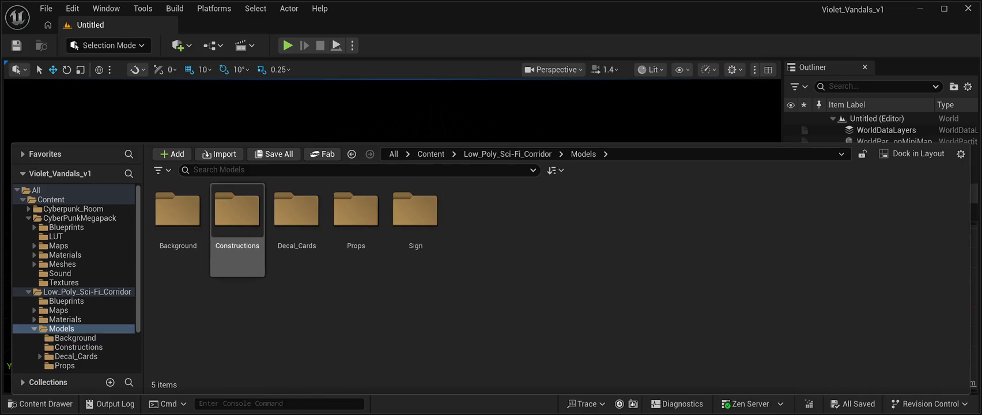
Look through the Constructions meshes, then switch to the corridor pack's Blueprints folder.
double_click(237, 213)
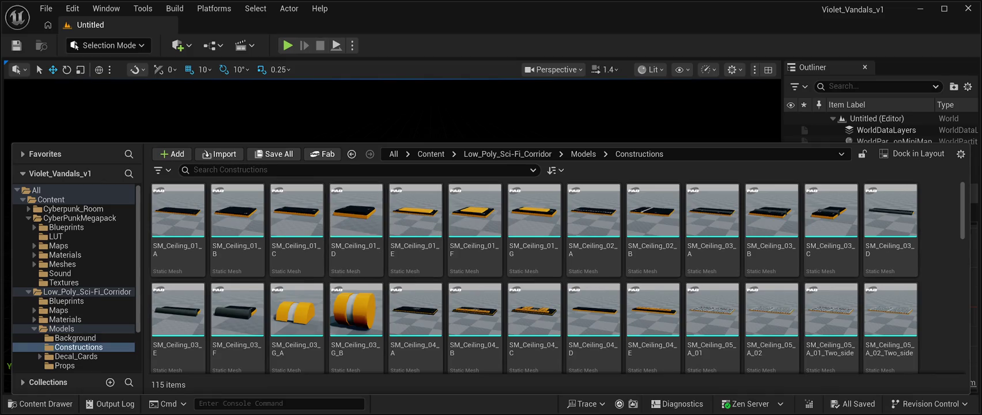
scroll(533, 277, "down", 2)
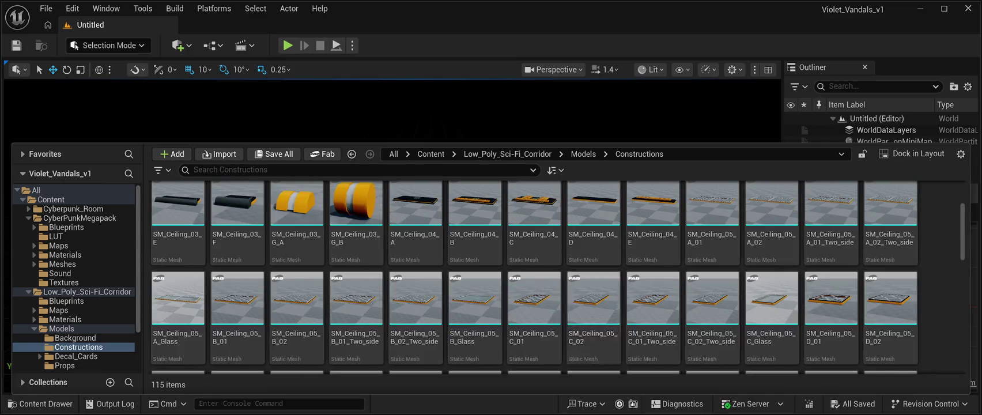
scroll(594, 311, "down", 2)
scroll(653, 323, "down", 4)
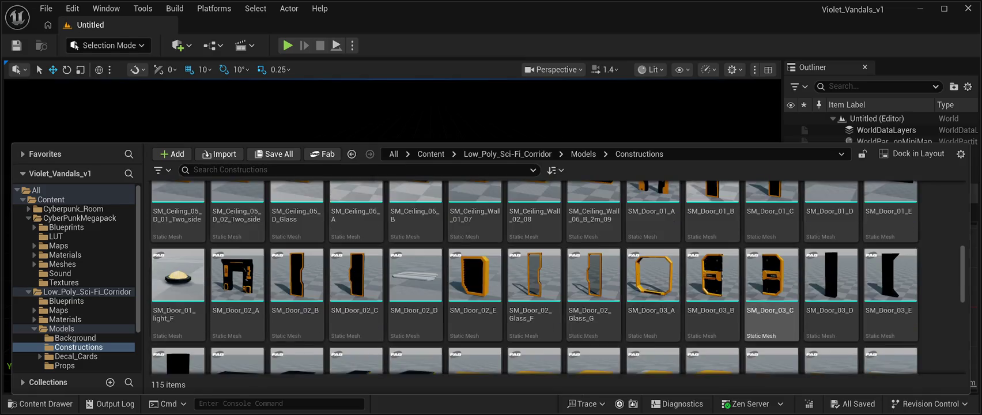
scroll(771, 288, "down", 3)
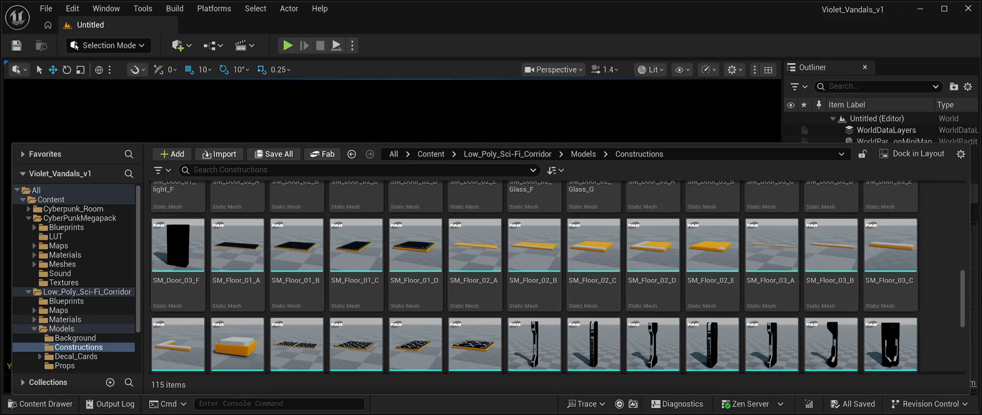
left_click(66, 300)
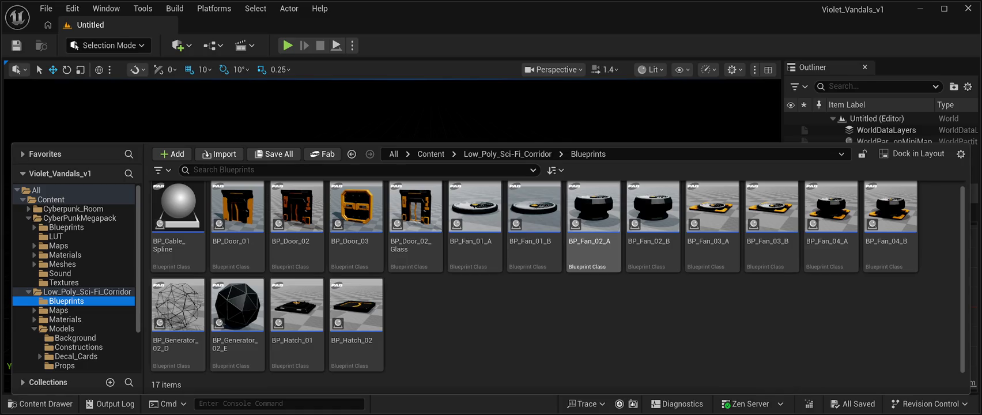
Select the BP_Fan_02_A and BP_Generator_02_E blueprints, then go back to the Models folder.
left_click(593, 219)
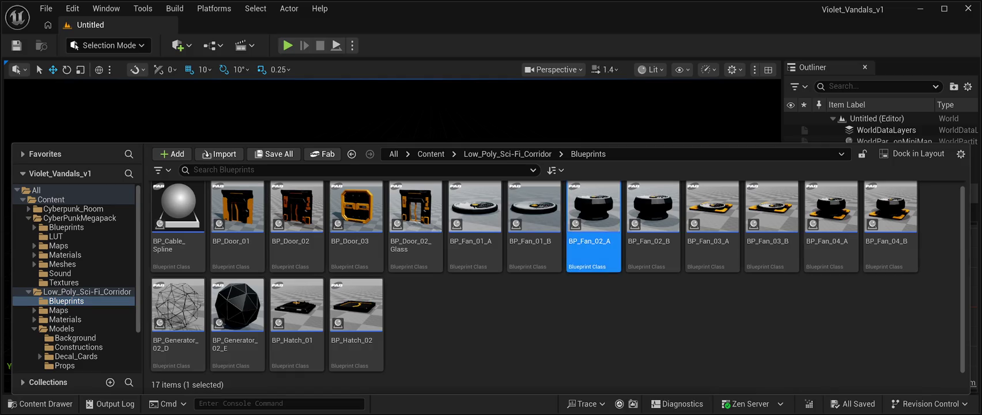
key("ctrl+space")
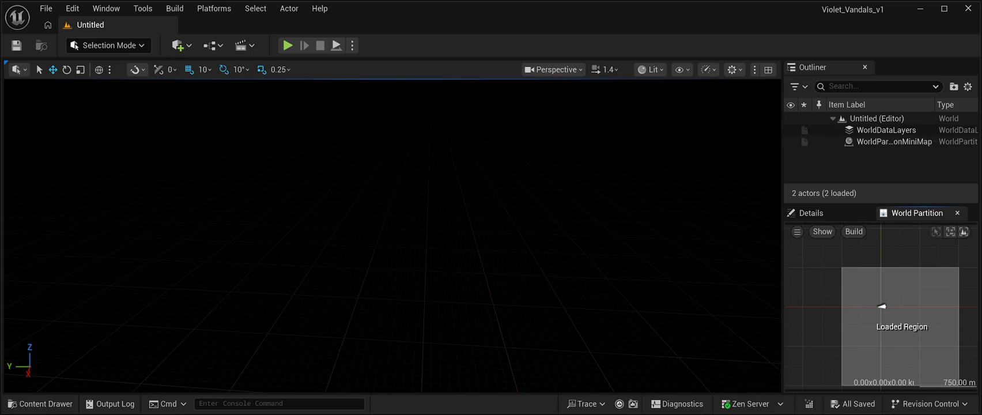
left_click(40, 403)
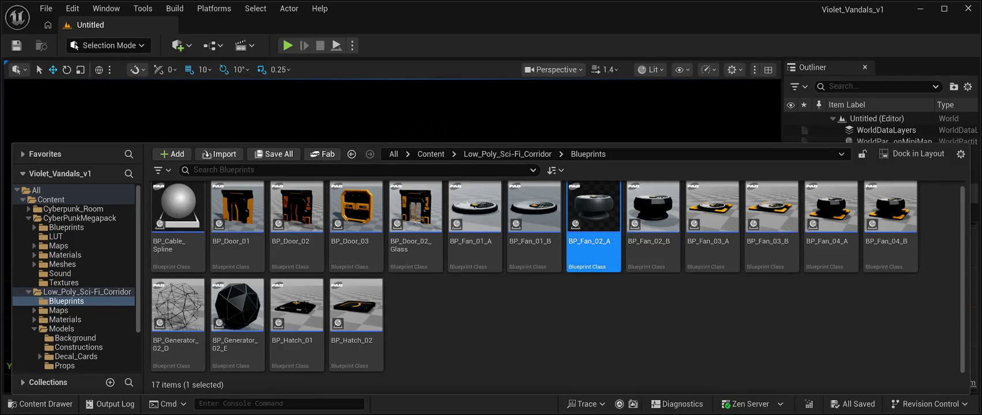
left_click(236, 305)
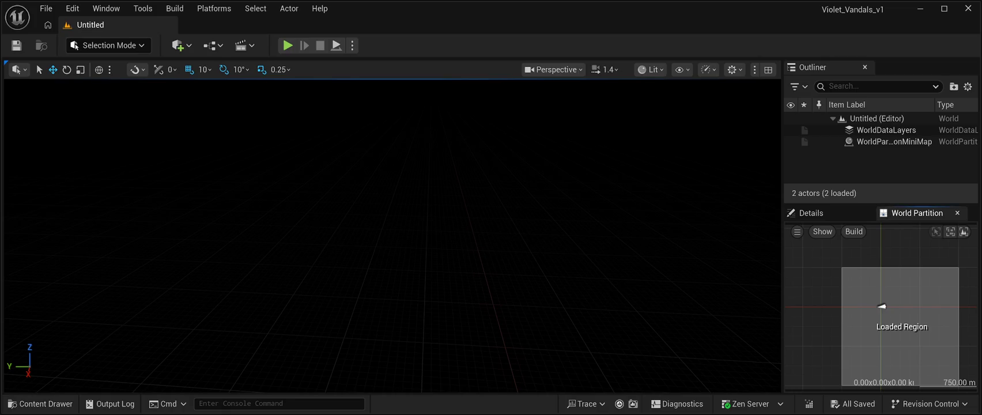
left_click(40, 404)
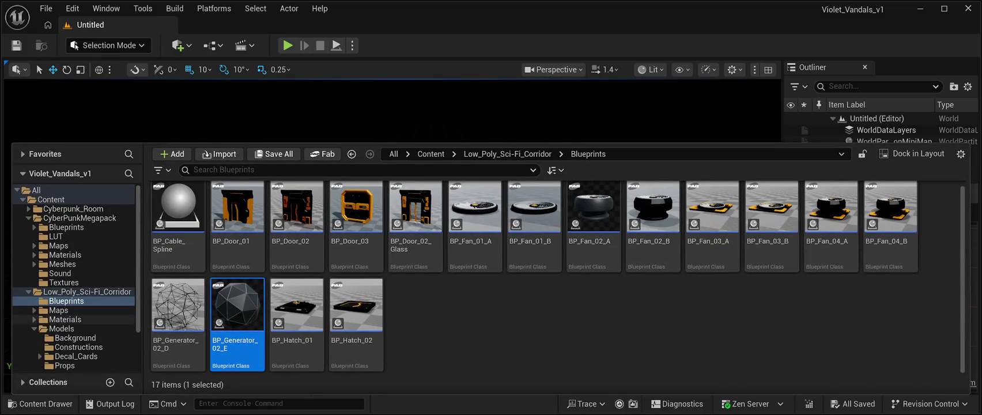
left_click(61, 329)
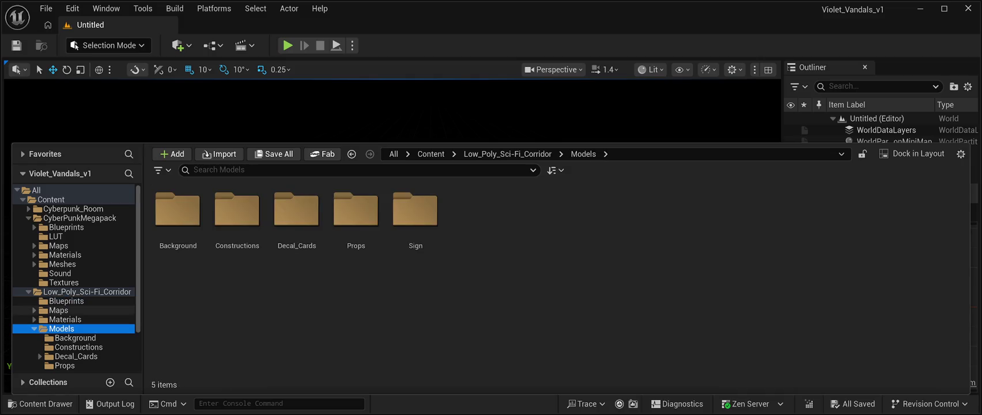
Drag the SM_Floor_04_A floor tile from the Constructions folder into the level.
double_click(237, 213)
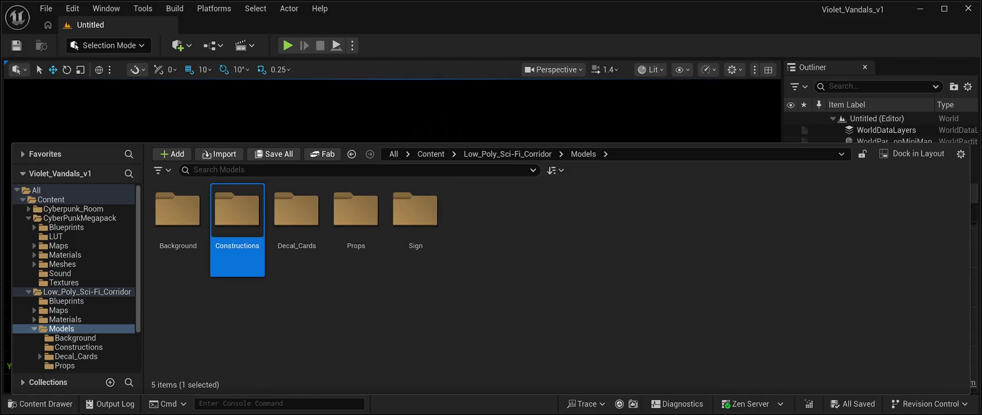
scroll(534, 322, "down", 3)
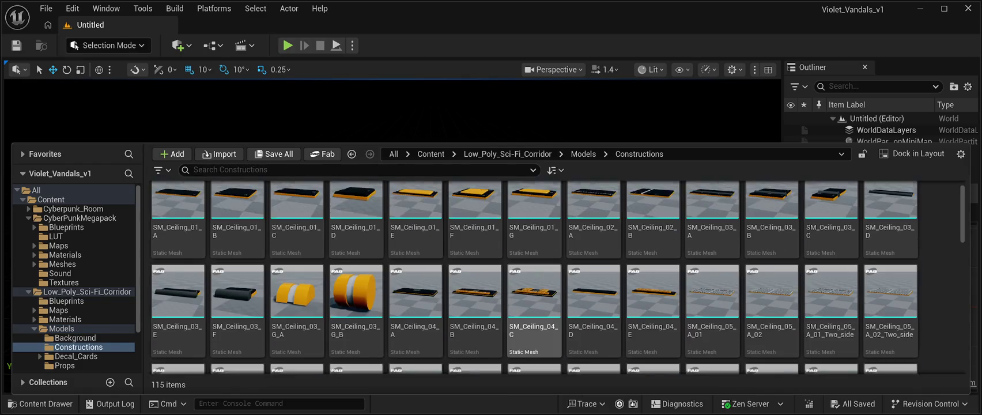
scroll(533, 277, "down", 3)
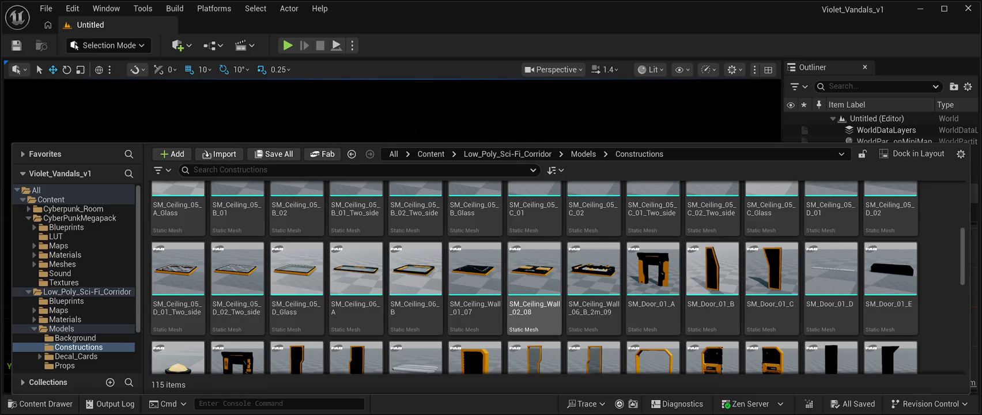
scroll(771, 271, "down", 1)
scroll(770, 270, "down", 4)
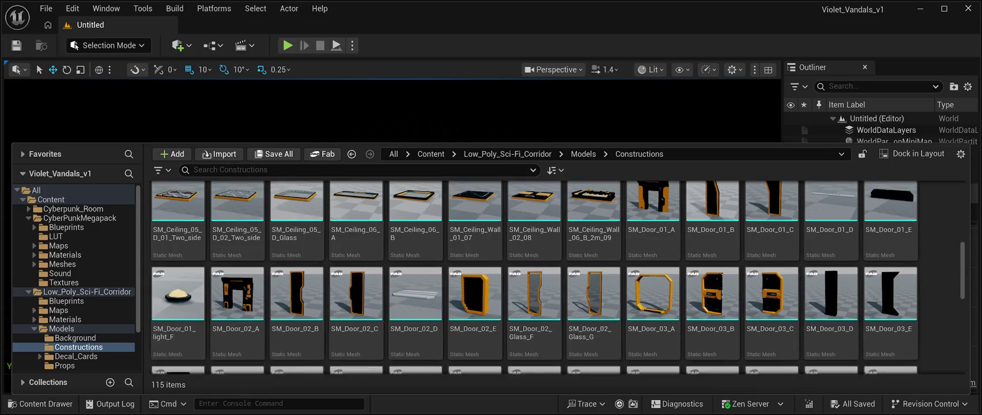
scroll(712, 271, "down", 3)
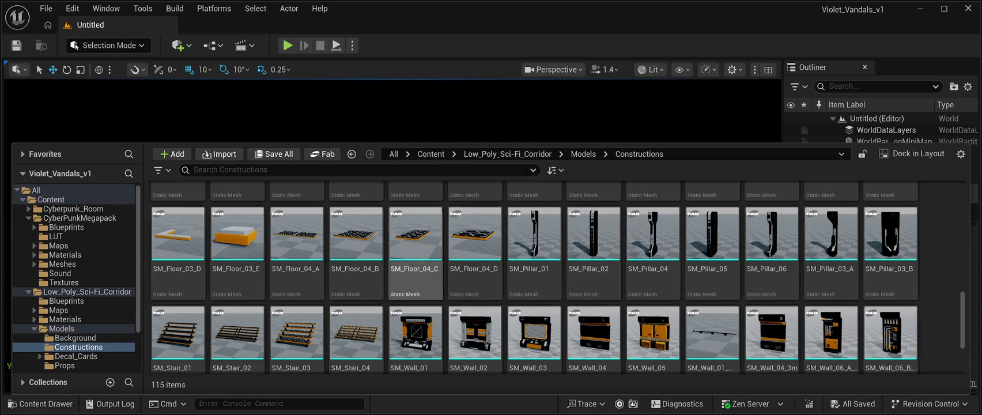
left_click(296, 236)
mouse_move(296, 236)
left_mouse_down()
mouse_move(282, 153)
mouse_move(386, 328)
mouse_move(341, 300)
left_mouse_up()
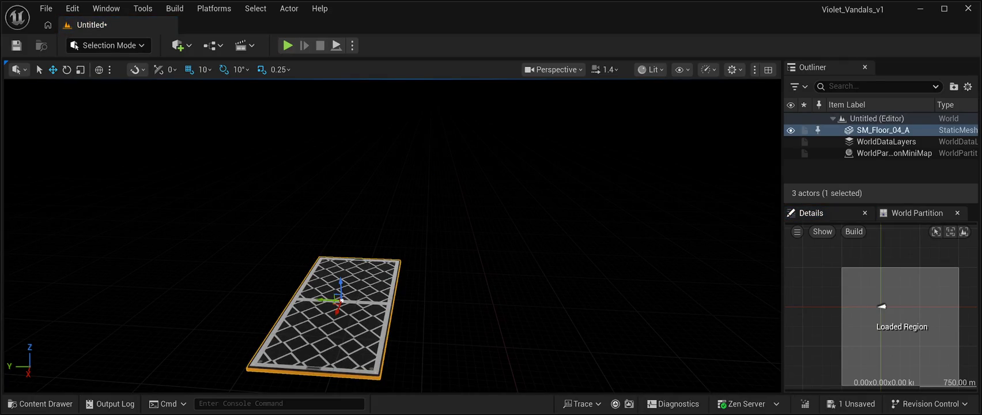
Set the floor tile's Z location to 0.
left_click(937, 338)
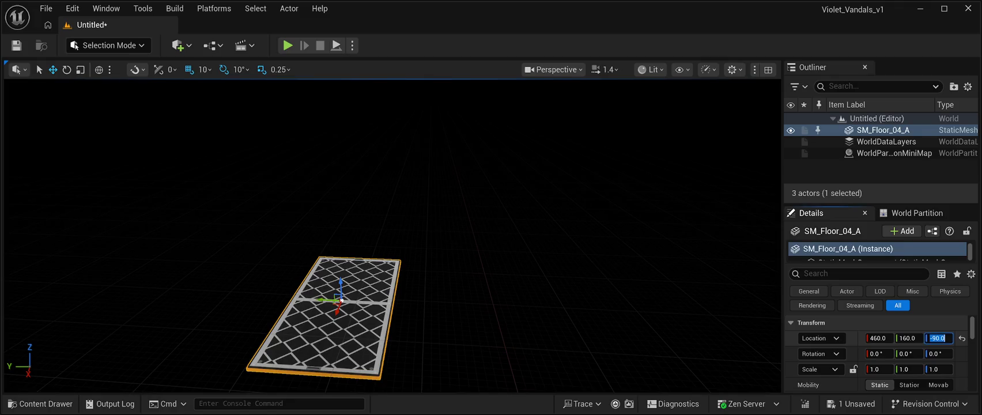
type("0.0")
key("Return")
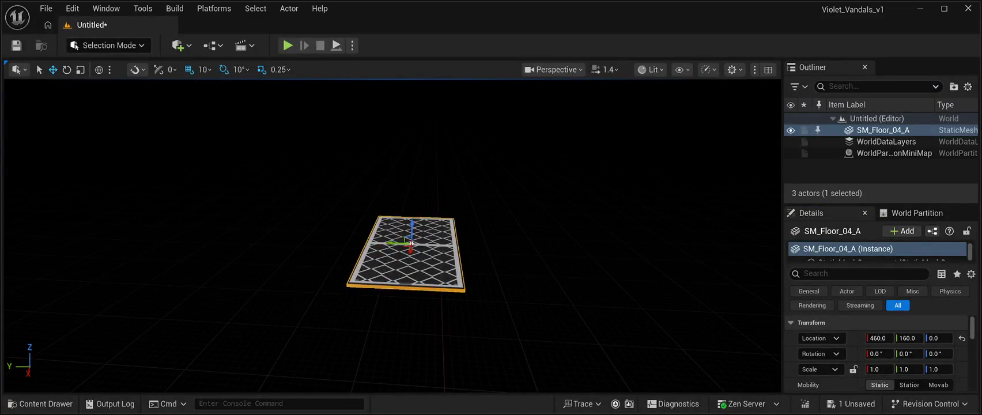
Alt-drag two copies of the tile along Y to form a three-tile row.
left_click_drag(398, 243, 491, 265)
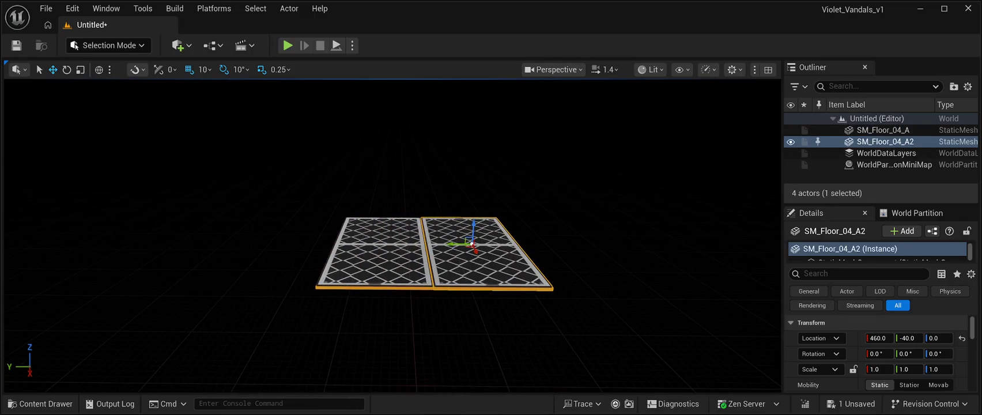
mouse_move(471, 244)
left_mouse_down()
mouse_move(551, 251)
mouse_move(470, 257)
left_mouse_up()
scroll(392, 259, "down", 5)
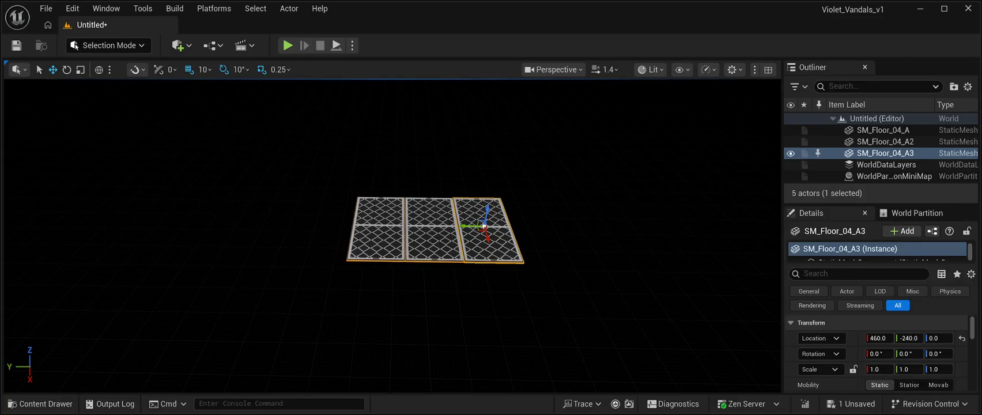
left_click(40, 403)
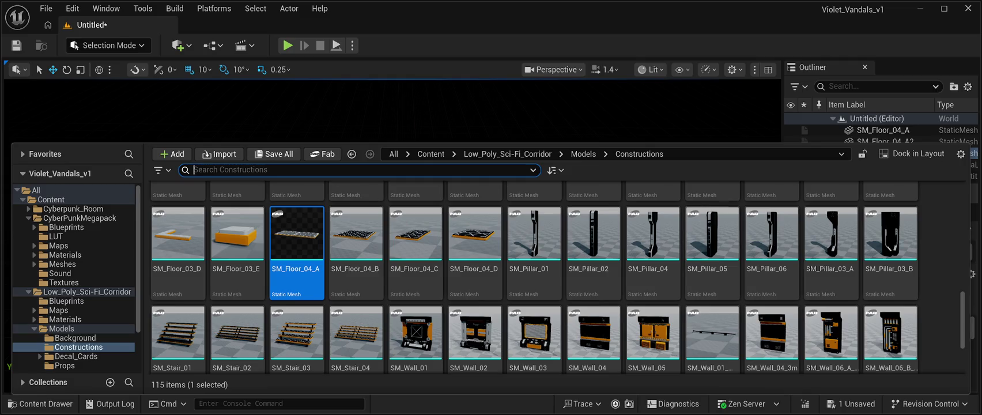
scroll(890, 259, "down", 2)
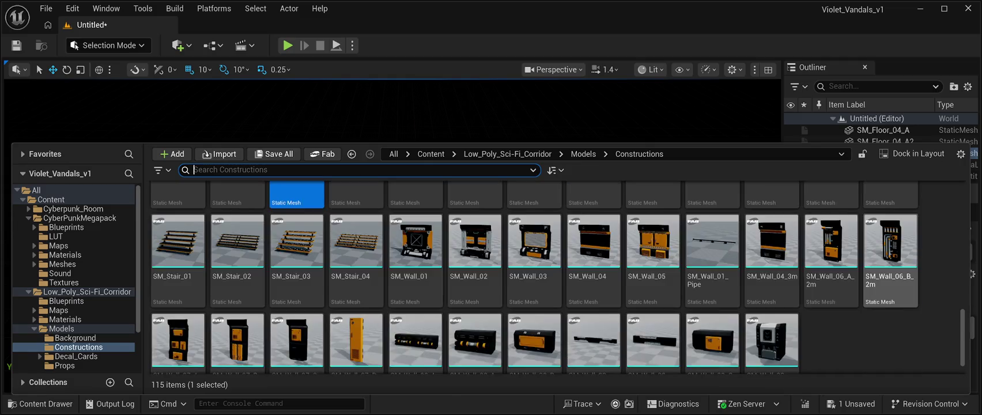
scroll(890, 259, "down", 1)
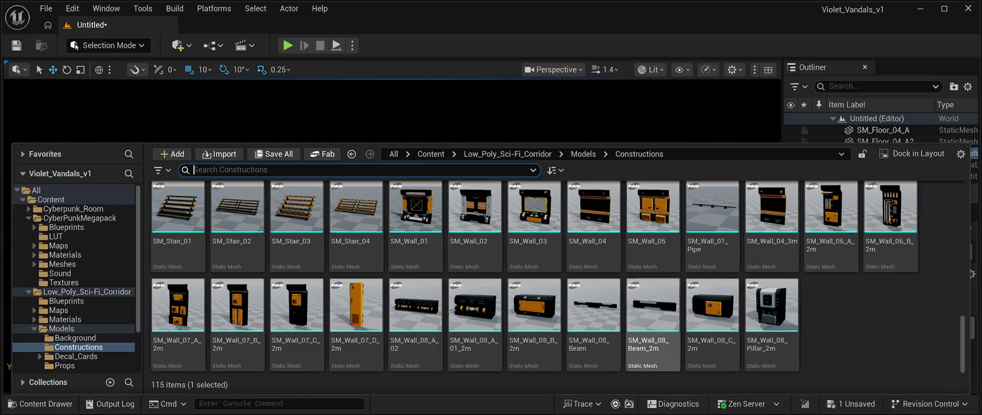
scroll(653, 323, "up", 1)
scroll(652, 322, "down", 1)
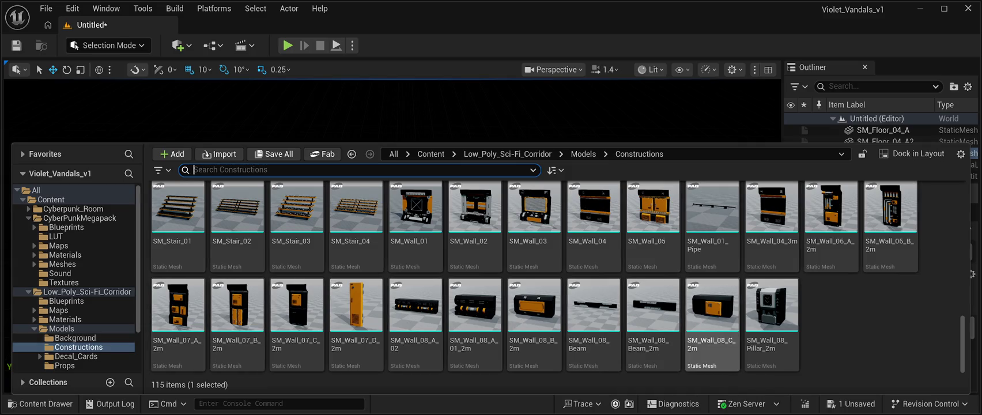
scroll(772, 294, "up", 1)
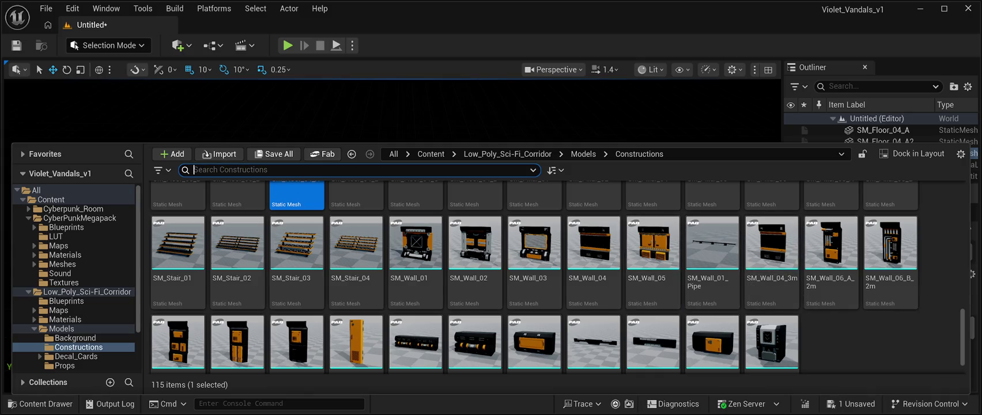
left_click(415, 245)
mouse_move(415, 245)
left_mouse_down()
mouse_move(412, 219)
mouse_move(369, 271)
mouse_move(276, 242)
left_mouse_up()
Place an SM_Wall_01 panel in the level and rotate it 180 degrees.
left_click_drag(309, 197, 309, 197)
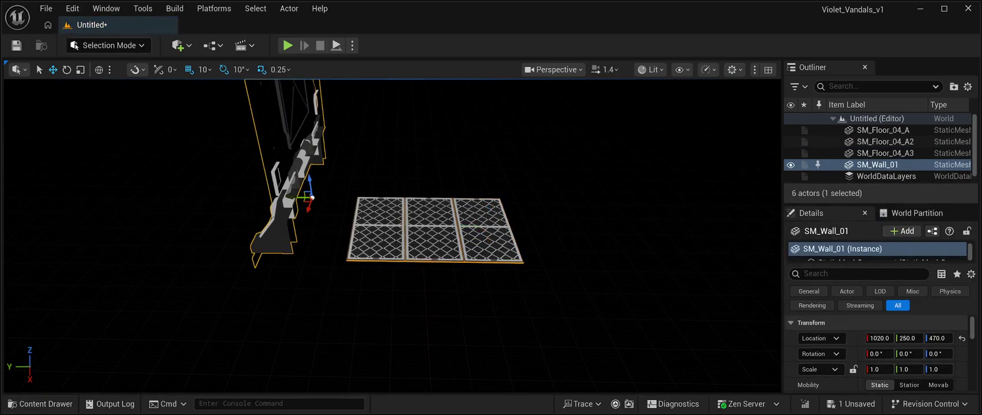
key("e")
mouse_move(306, 215)
left_mouse_down()
mouse_move(415, 220)
mouse_move(370, 264)
left_mouse_up()
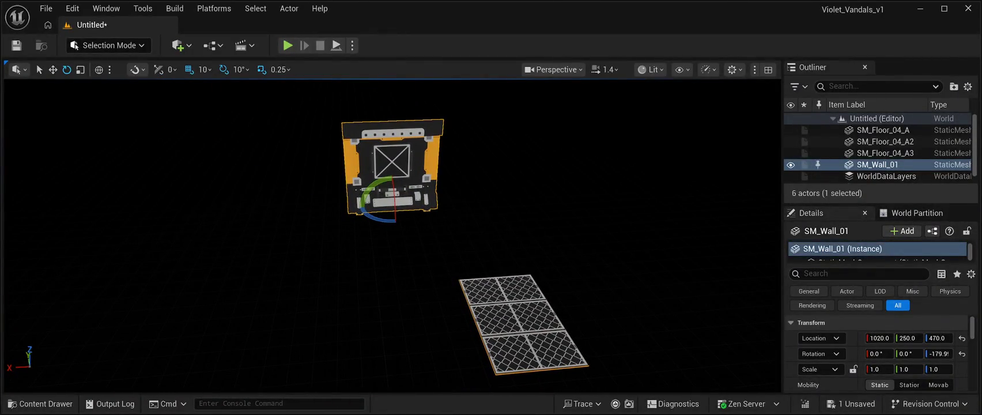
Set the wall's Z to 0 and move it flush against the end of the floor row.
left_click(52, 69)
mouse_move(392, 188)
left_mouse_down()
mouse_move(392, 272)
mouse_move(392, 249)
left_mouse_up()
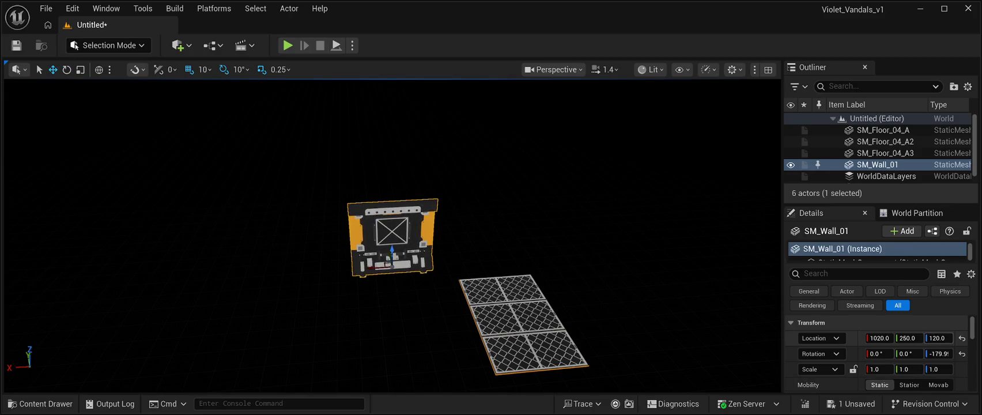
left_click(938, 338)
type("0")
key("Return")
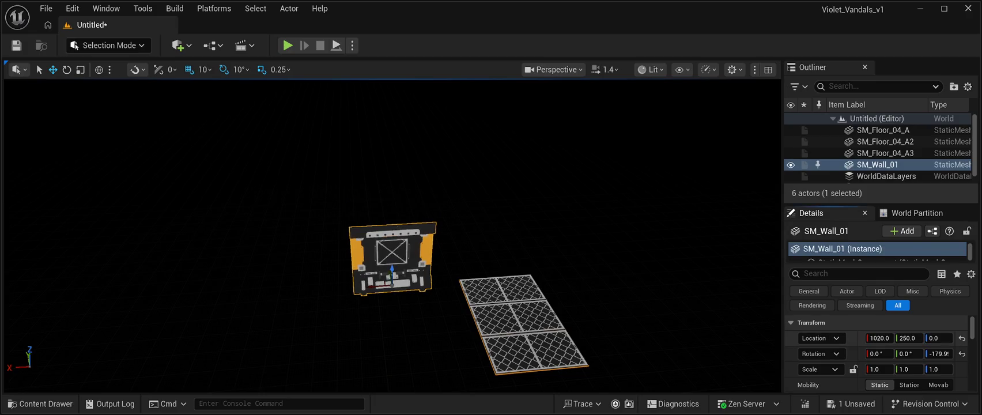
mouse_move(377, 287)
left_mouse_down()
mouse_move(489, 282)
mouse_move(493, 260)
mouse_move(519, 258)
mouse_move(523, 231)
mouse_move(403, 235)
left_mouse_up()
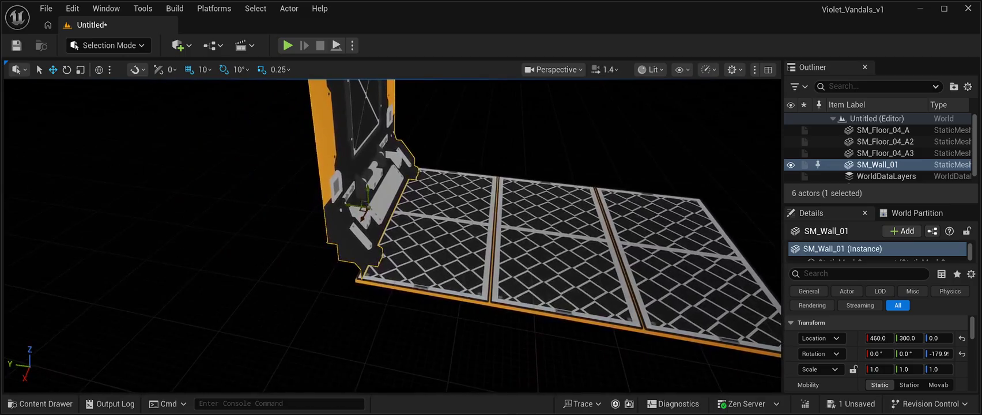
mouse_move(355, 204)
left_mouse_down()
mouse_move(288, 205)
mouse_move(284, 253)
mouse_move(262, 259)
left_mouse_up()
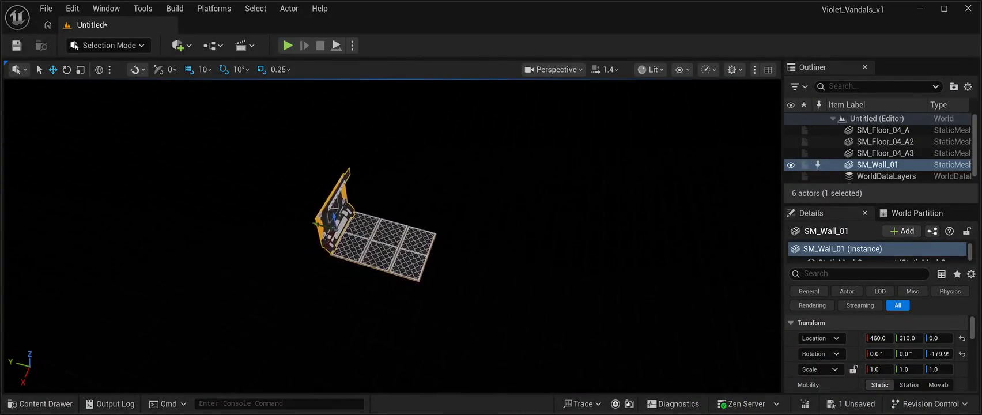
left_click(418, 253)
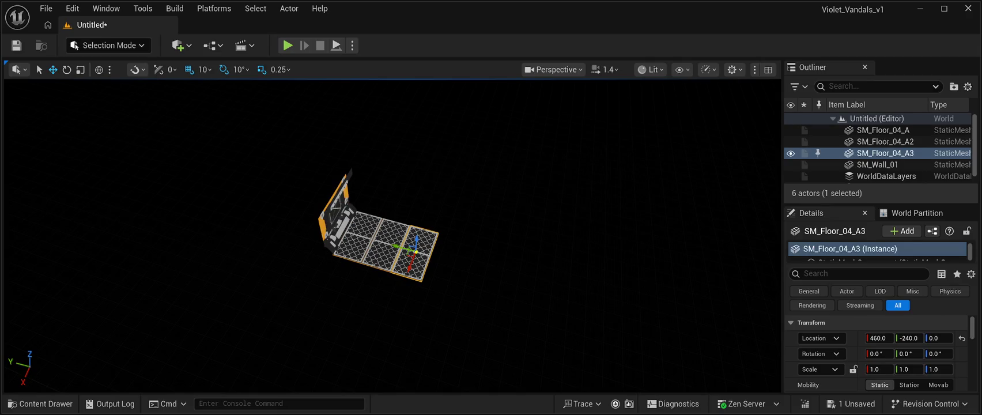
Duplicate the three floor tiles and the wall twice, extending the section along the corridor.
left_click(375, 242, "ctrl")
left_click(352, 239, "ctrl")
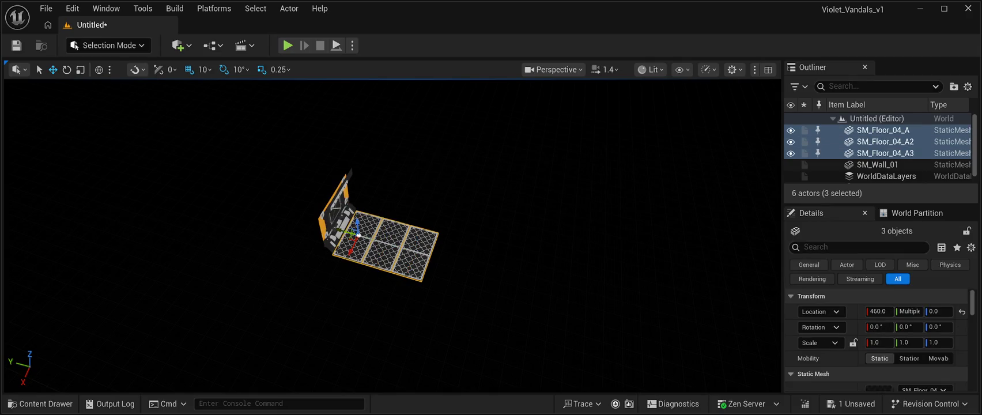
left_click(333, 216, "ctrl")
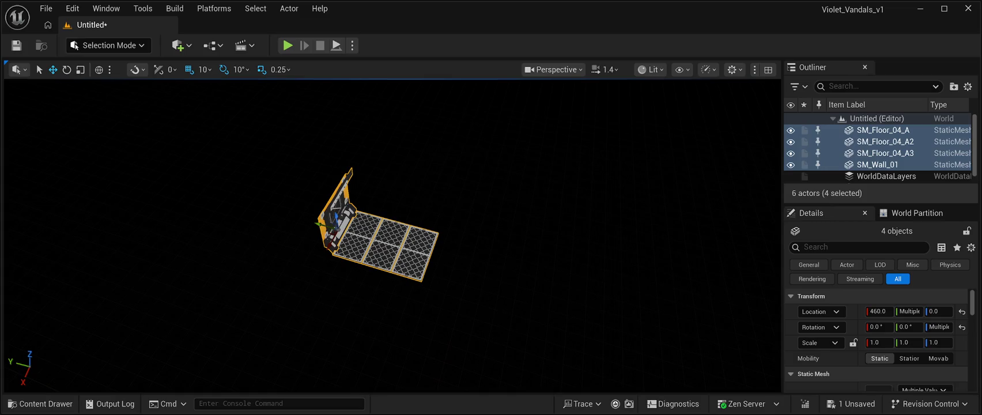
key("ctrl+d")
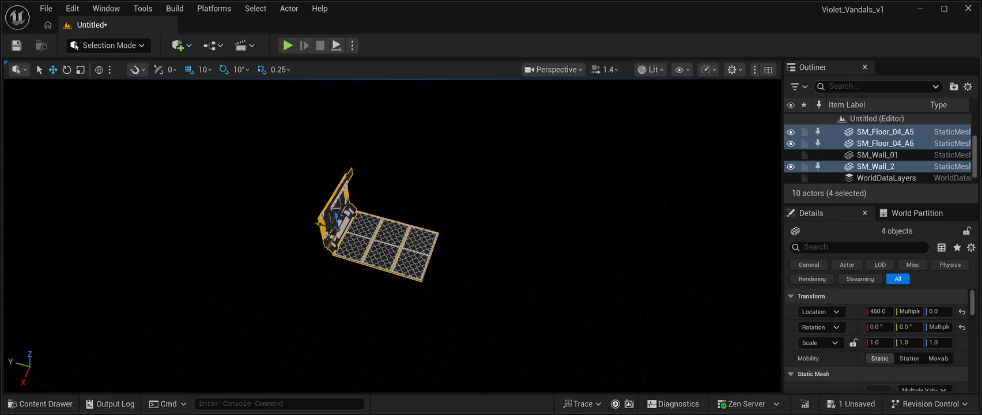
left_click_drag(327, 244, 369, 206)
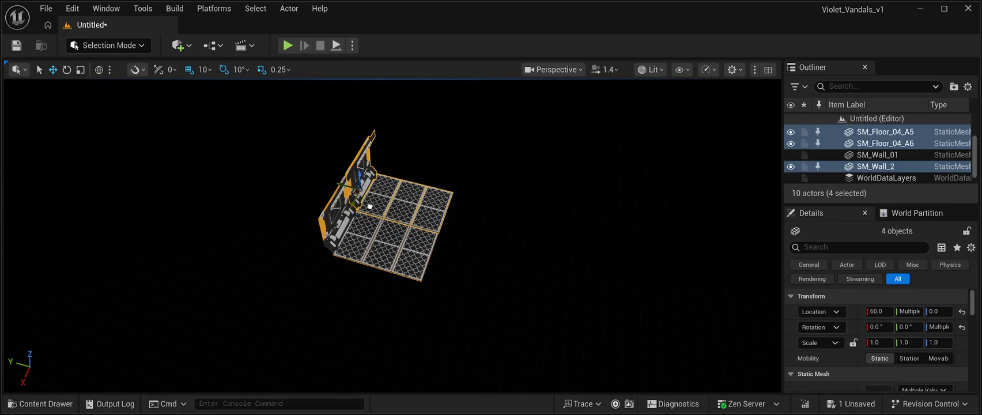
key("f")
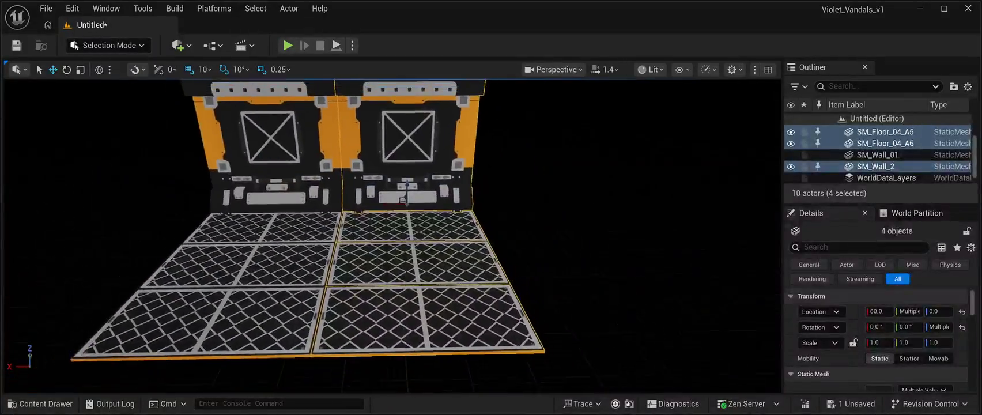
scroll(328, 230, "down", 5)
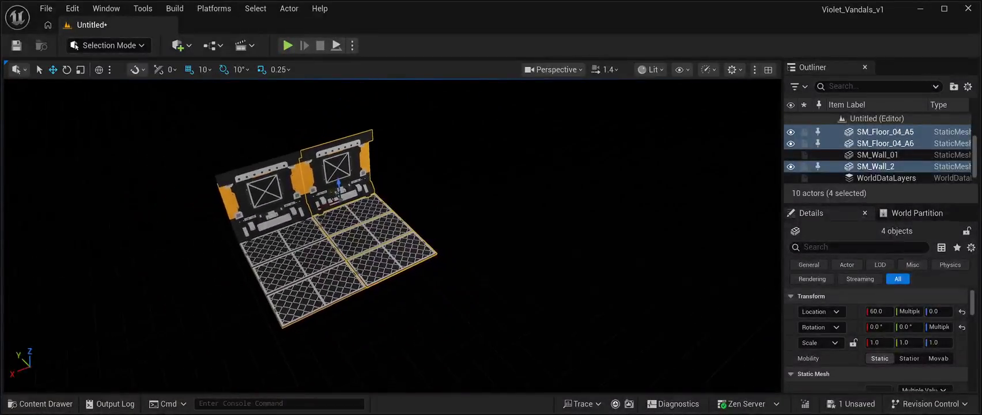
key("ctrl+d")
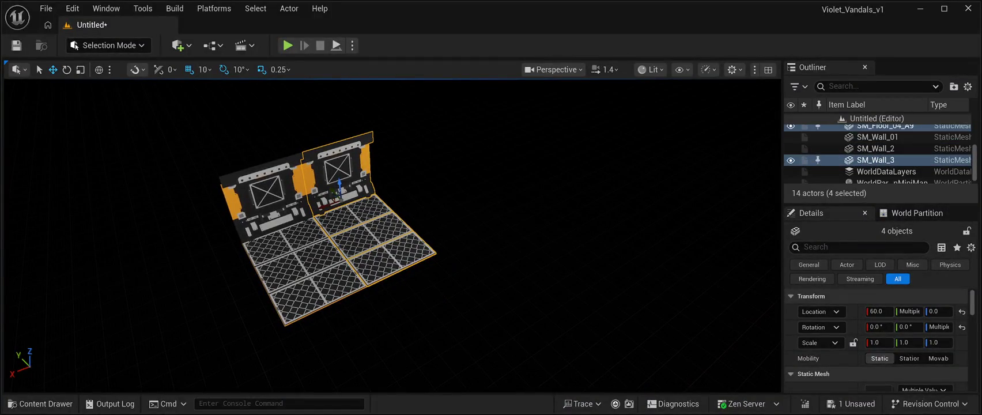
mouse_move(321, 206)
left_mouse_down()
mouse_move(397, 199)
mouse_move(360, 199)
mouse_move(360, 184)
mouse_move(361, 217)
mouse_move(421, 209)
left_mouse_up()
left_click_drag(428, 209, 427, 210)
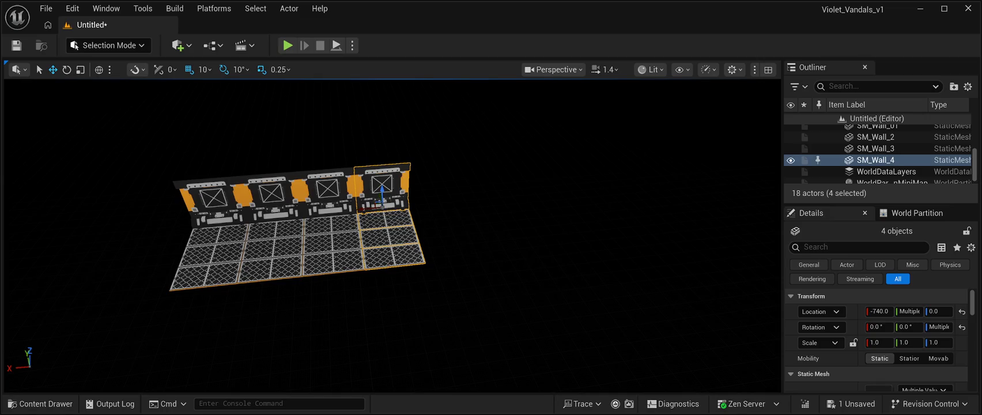
Rotate the selected pieces and move them into an L-shaped floor section beside the row.
left_click(66, 69)
left_click_drag(368, 224, 294, 227)
key("w")
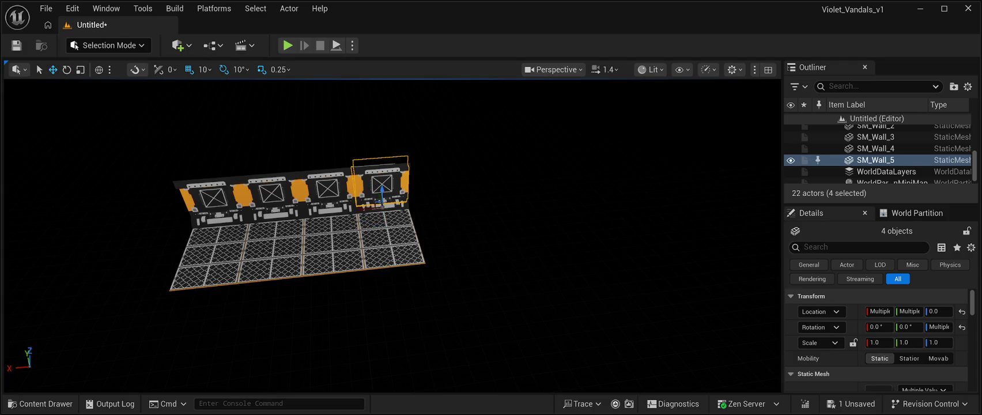
mouse_move(381, 193)
left_mouse_down()
mouse_move(420, 324)
mouse_move(309, 311)
left_mouse_up()
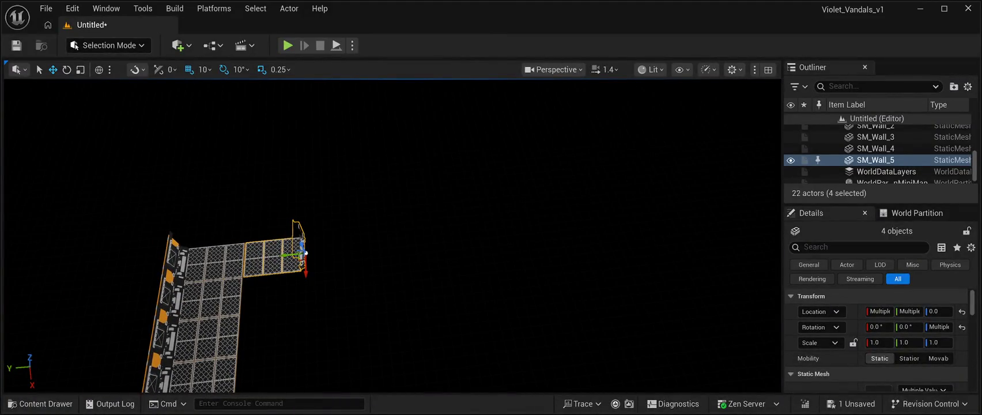
left_click_drag(306, 253, 312, 352)
mouse_move(403, 231)
left_mouse_down()
mouse_move(495, 217)
mouse_move(496, 179)
left_mouse_up()
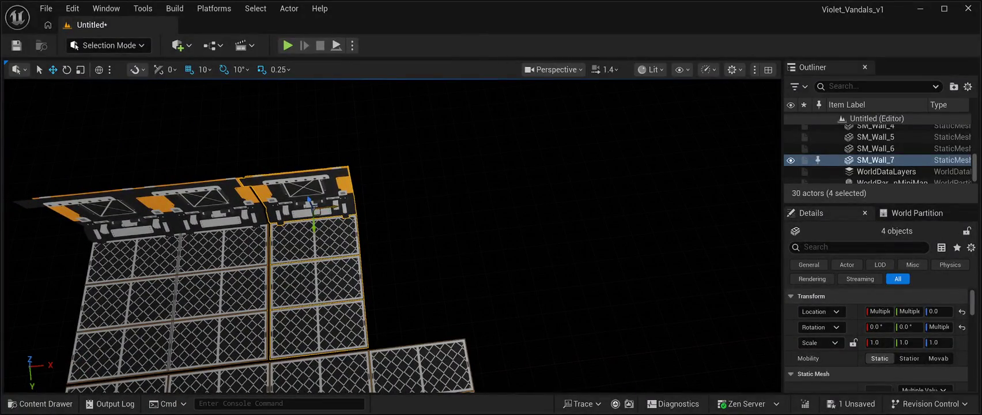
left_click_drag(336, 206, 333, 204)
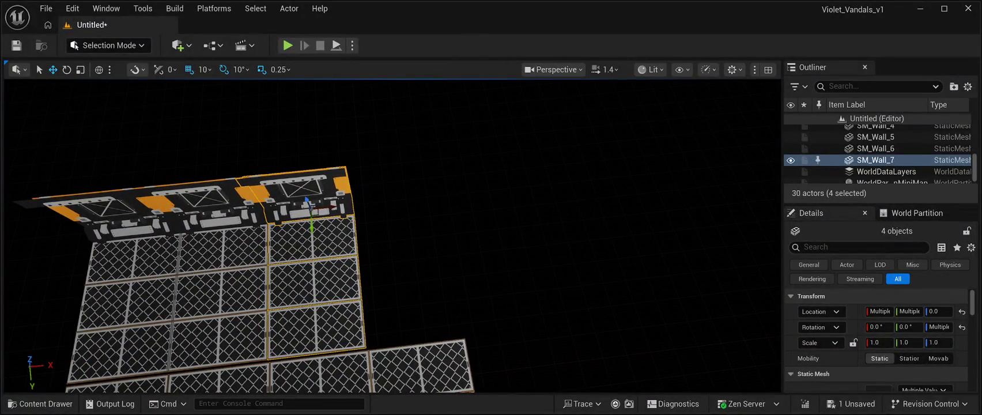
mouse_move(334, 230)
left_mouse_down()
mouse_move(422, 233)
mouse_move(400, 223)
left_mouse_up()
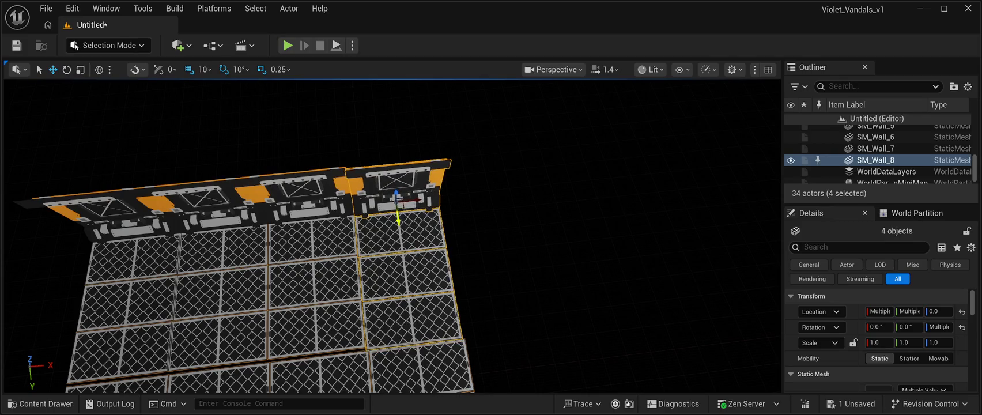
left_click(311, 239)
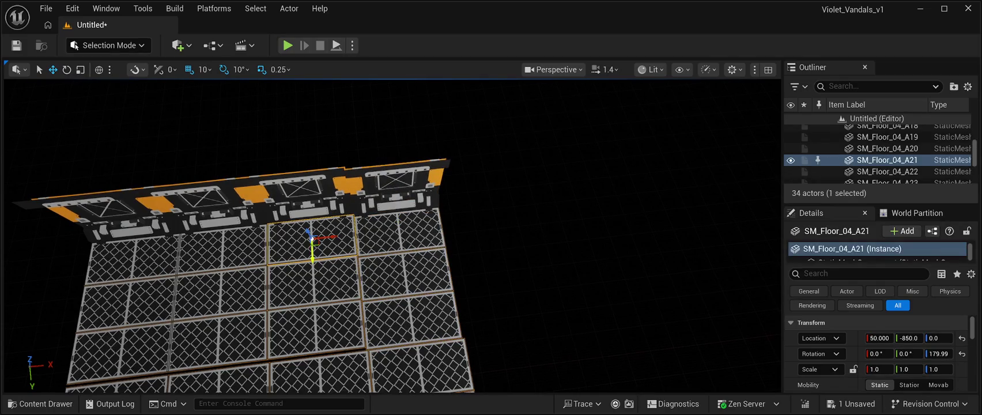
Select SM_Wall_7 with the floor tiles below it and nudge the column along Y into line.
left_click(306, 200)
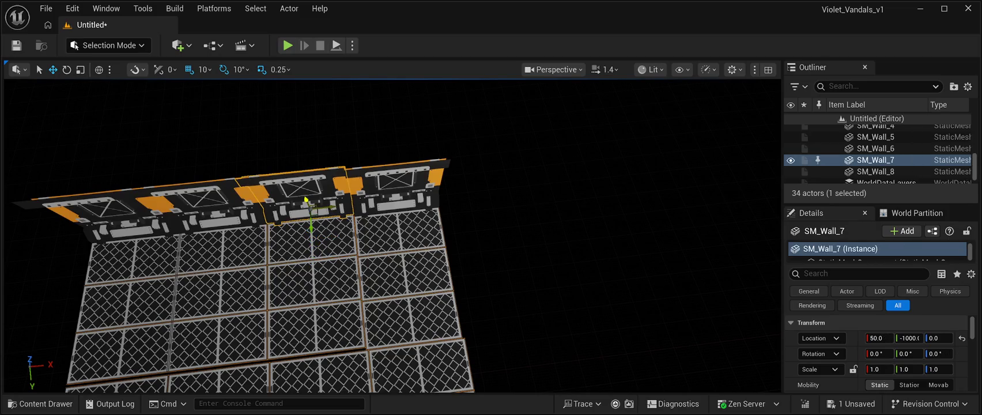
left_click(314, 236, "ctrl")
left_click(312, 281, "ctrl")
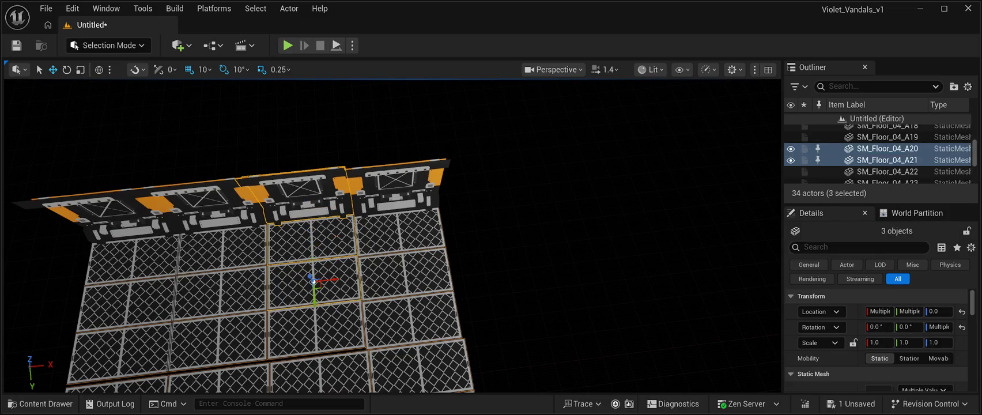
left_click(315, 328, "ctrl")
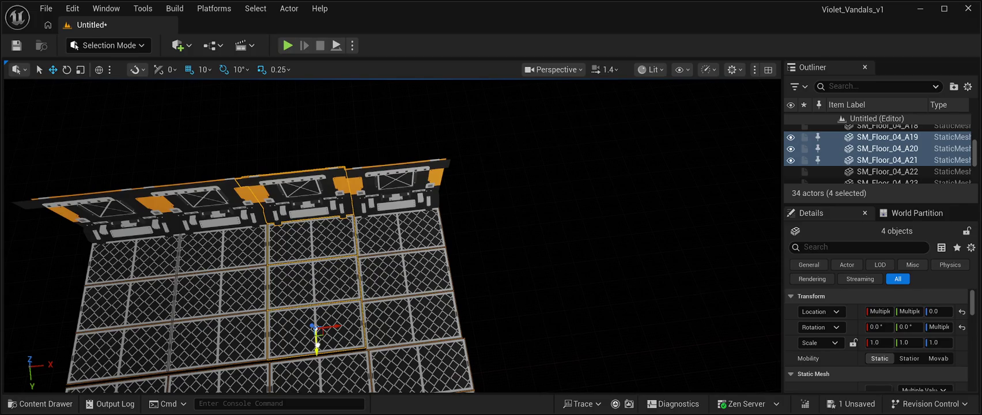
left_click_drag(316, 348, 318, 349)
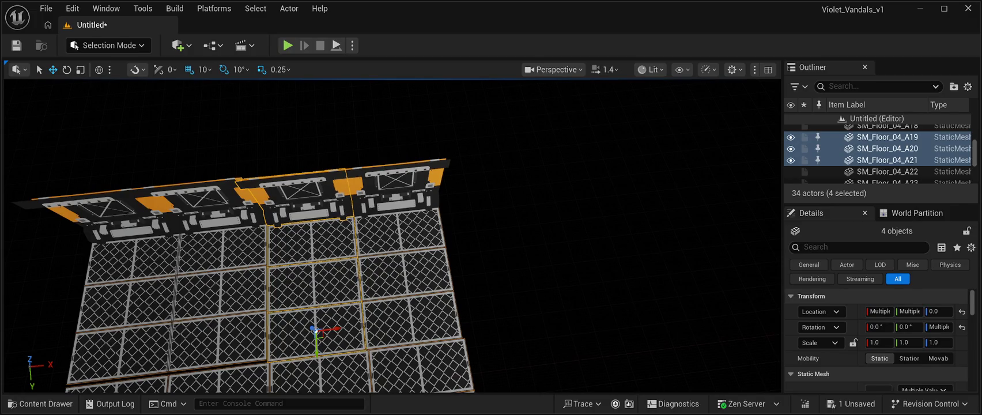
Select SM_Wall_6 with floor tiles SM_Floor_04_A16 to A18 and reframe the view on them.
left_click(216, 211)
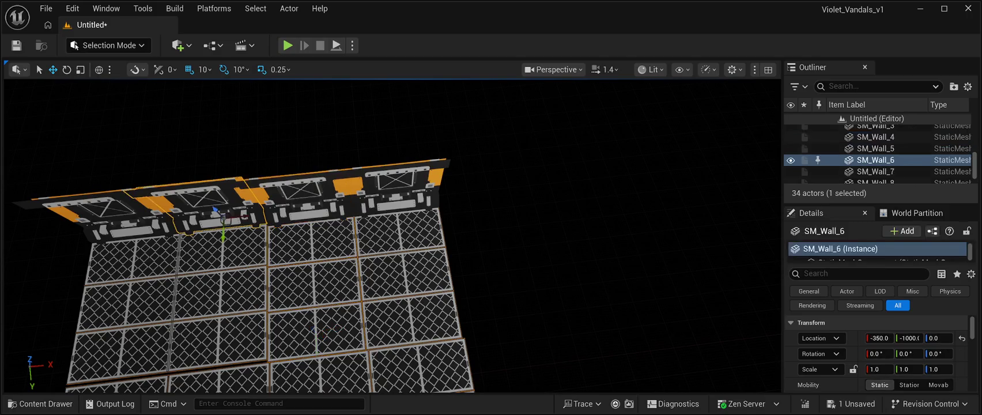
left_click(220, 292, "ctrl")
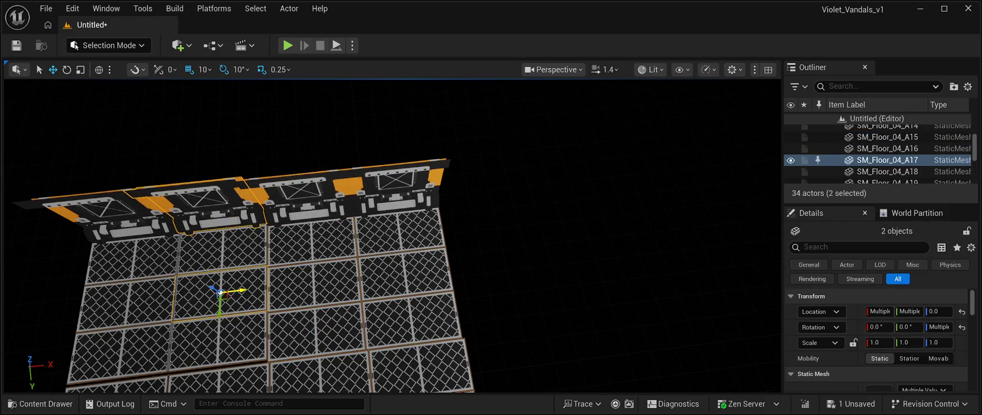
left_click(225, 248, "ctrl")
left_click(218, 340, "ctrl")
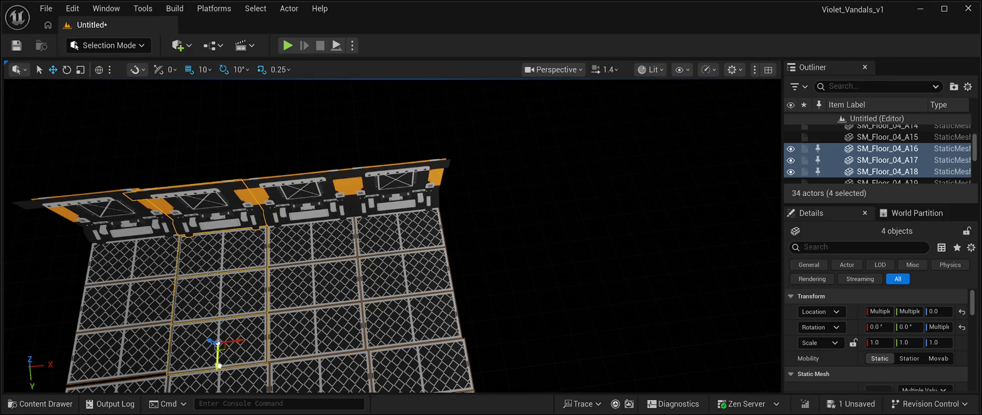
key("Left")
key("Left")
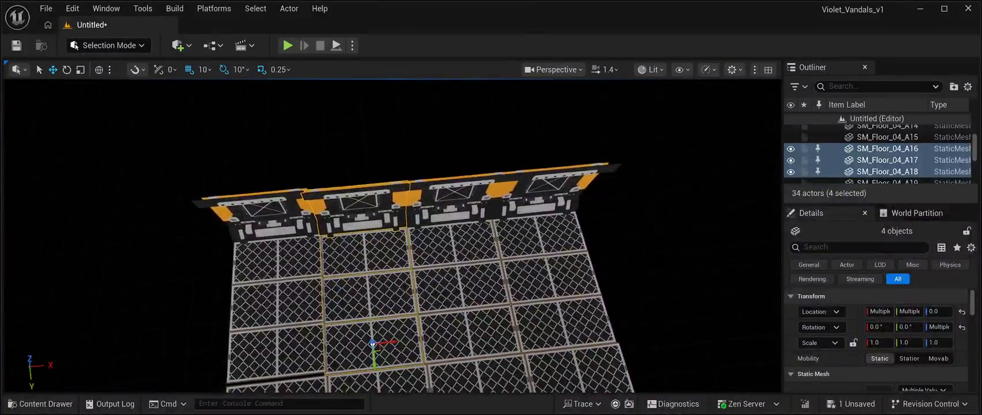
Select SM_Wall_5 with floor tiles SM_Floor_04_A13 to A15, adjust the view, then clear the selection.
left_click(277, 156)
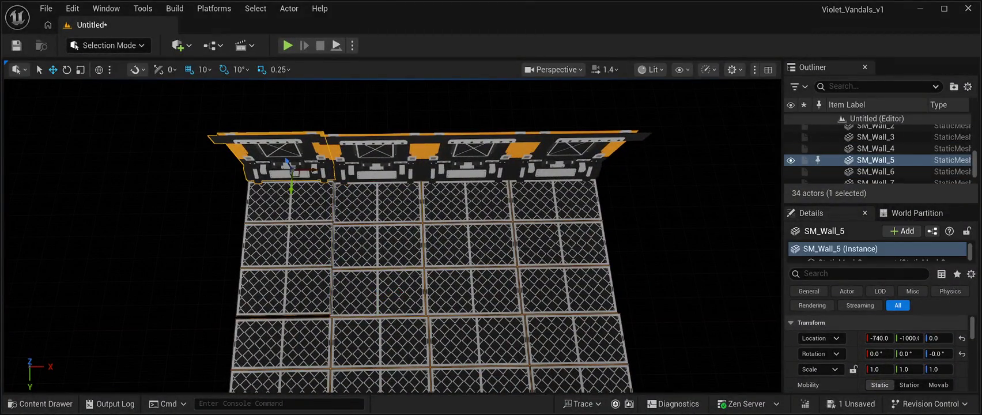
left_click(288, 202, "ctrl")
left_click(287, 245, "ctrl")
left_click(284, 291, "ctrl")
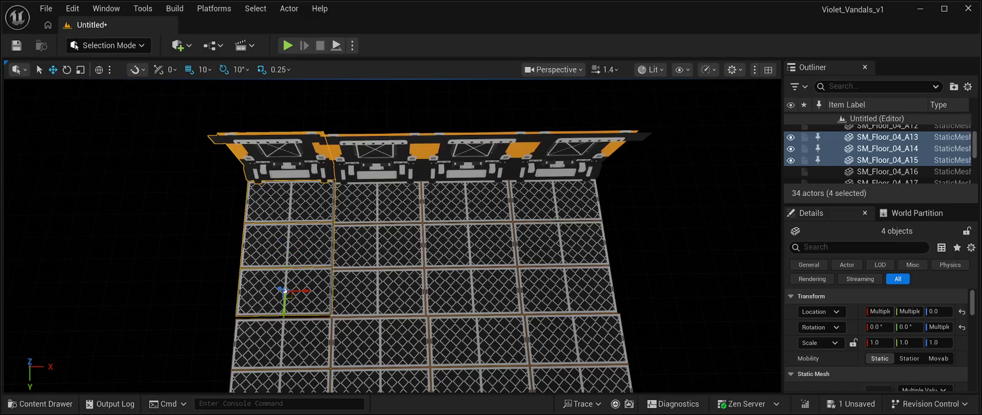
mouse_move(284, 302)
left_mouse_down()
mouse_move(414, 294)
mouse_move(461, 253)
mouse_move(426, 276)
mouse_move(426, 288)
mouse_move(427, 253)
mouse_move(426, 291)
mouse_move(443, 291)
mouse_move(404, 277)
mouse_move(424, 280)
mouse_move(424, 271)
mouse_move(420, 284)
left_mouse_up()
key("Escape")
left_click(40, 404)
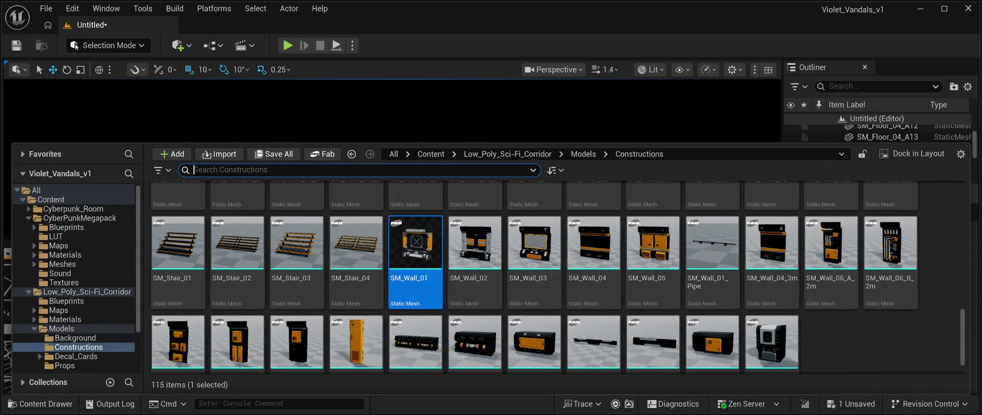
Drag an SM_Wall_04 piece into the level and move it along Y above the wall row.
left_click(594, 242)
mouse_move(594, 242)
left_mouse_down()
mouse_move(472, 115)
mouse_move(392, 173)
mouse_move(278, 229)
left_mouse_up()
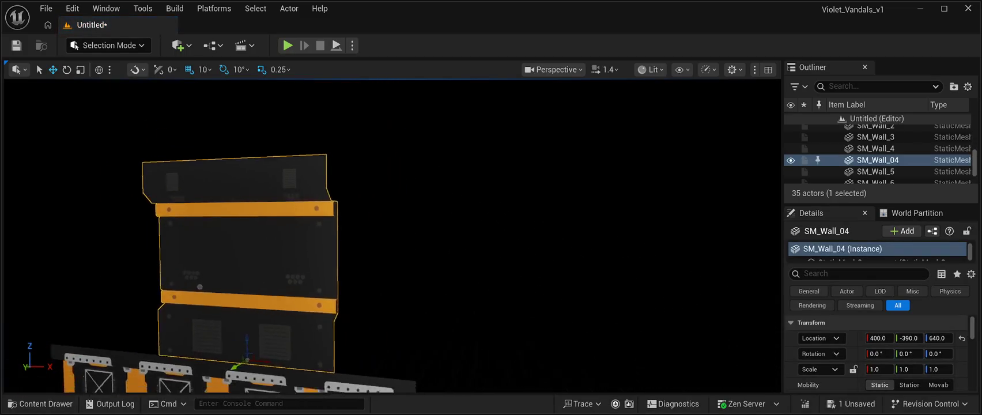
mouse_move(392, 231)
left_mouse_down()
mouse_move(380, 225)
mouse_move(426, 228)
mouse_move(416, 211)
mouse_move(309, 203)
mouse_move(230, 177)
mouse_move(277, 182)
mouse_move(295, 199)
mouse_move(297, 234)
mouse_move(375, 230)
left_mouse_up()
left_click_drag(442, 252, 507, 252)
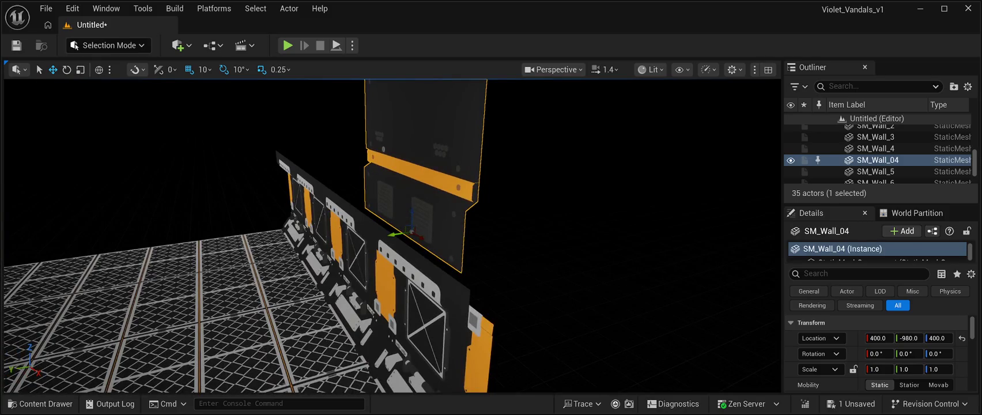